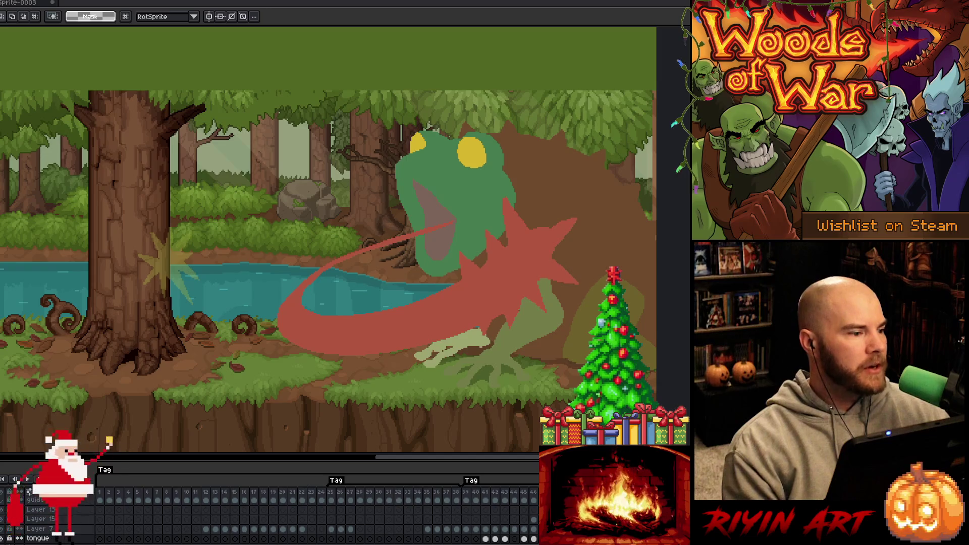
# Bring up the Open file dialog to browse the TreeRevenge folder's artwork.
pyautogui.hotkey('ctrl', 'o')
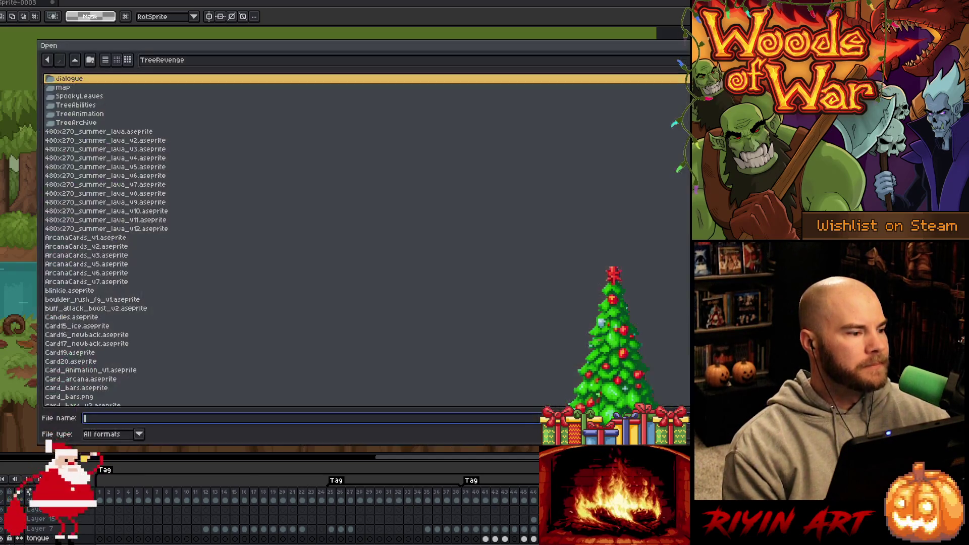
# Open 480x270_summer_lava_v12.aseprite, zoom in on the lava scene, and hide the timeline.
pyautogui.doubleClick(134, 228)
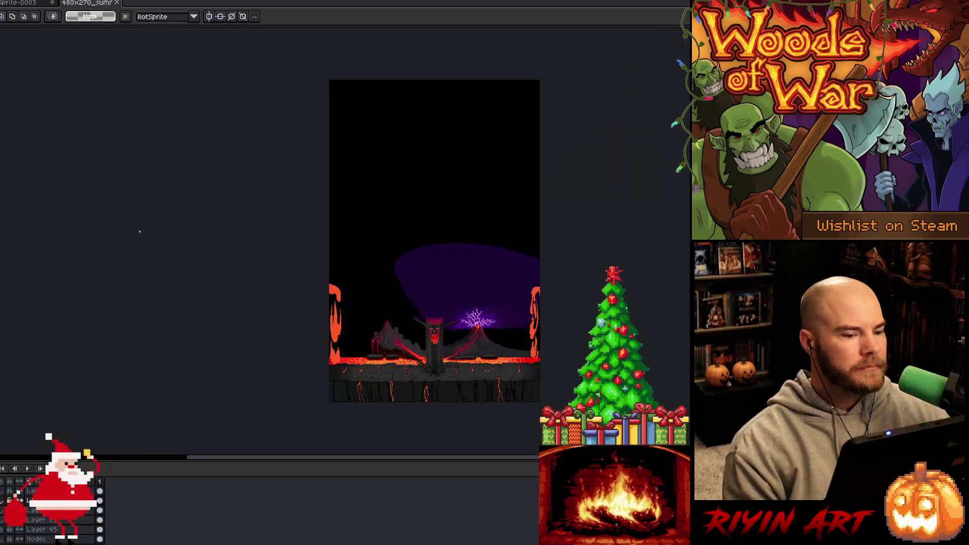
pyautogui.scroll(5, 381, 284)
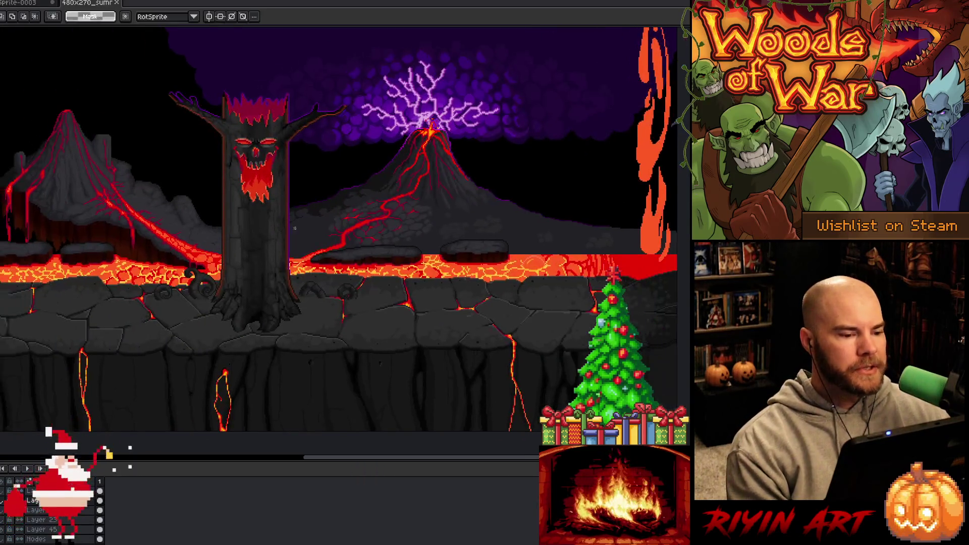
pyautogui.scroll(1, 350, 226)
pyautogui.scroll(1, 353, 222)
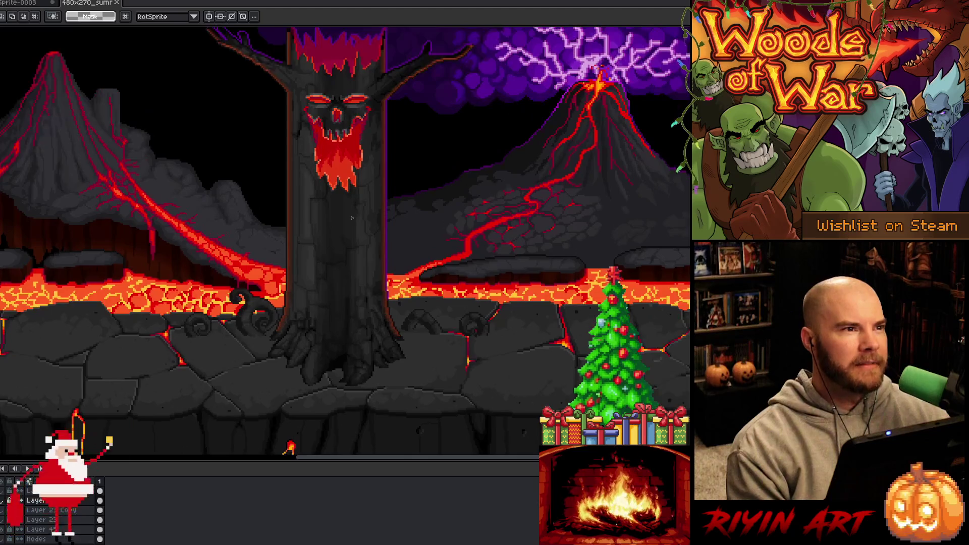
pyautogui.scroll(-1, 352, 218)
pyautogui.press('Tab')
pyautogui.scroll(1, 408, 271)
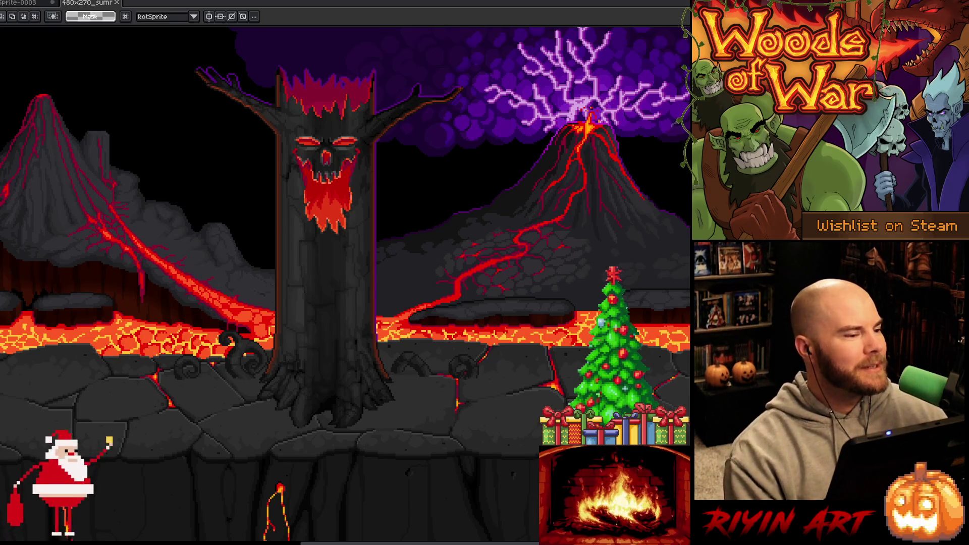
pyautogui.hotkey('ctrl', 'Tab')
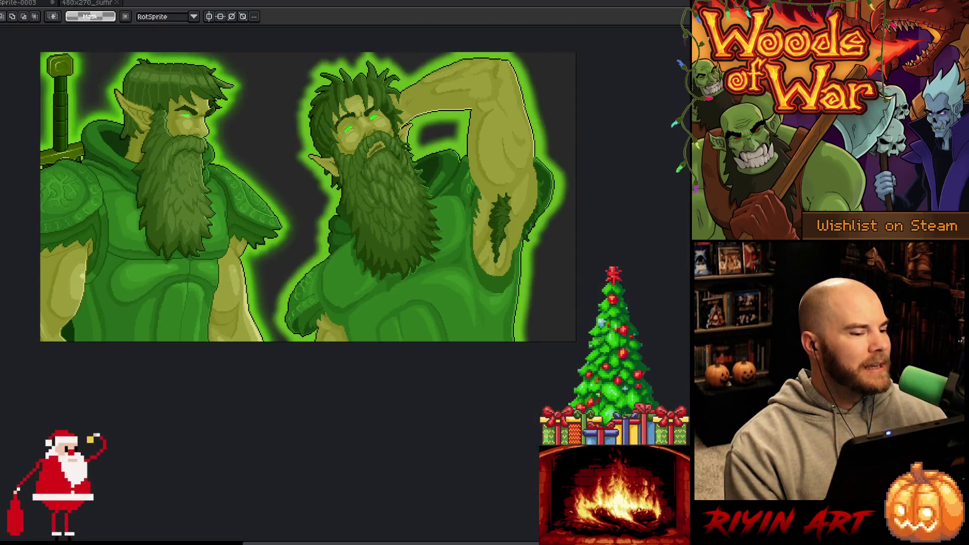
pyautogui.scroll(2, 218, 183)
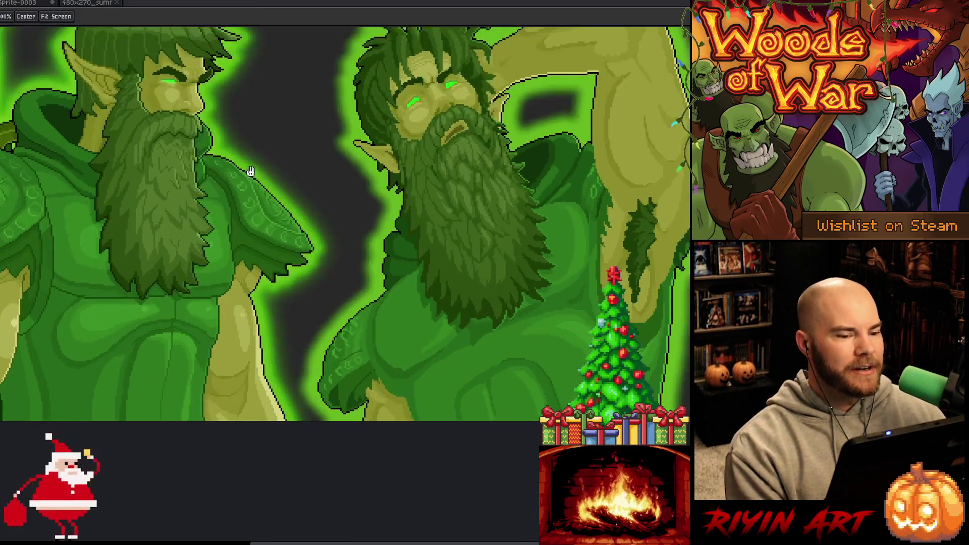
pyautogui.scroll(-1, 253, 227)
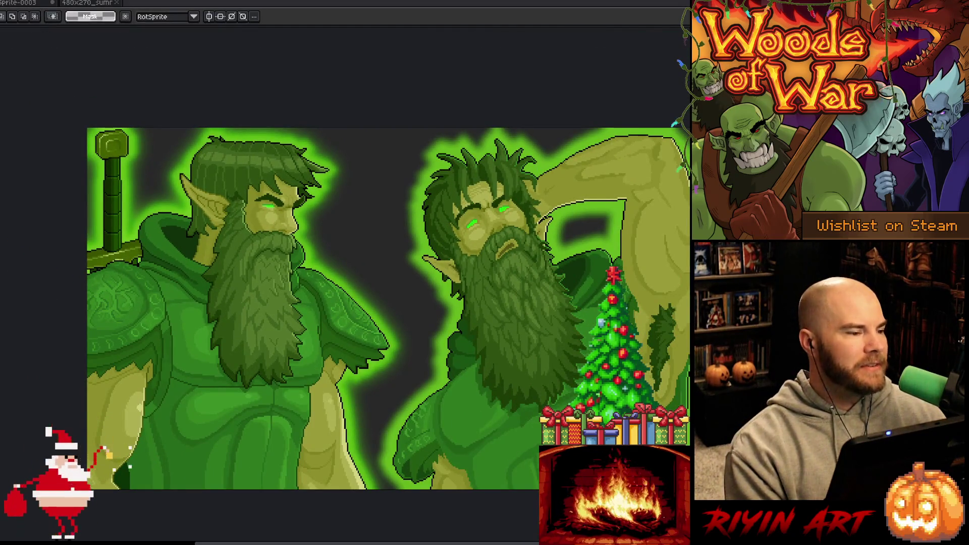
pyautogui.hotkey('ctrl', 'Tab')
pyautogui.scroll(-1, 290, 264)
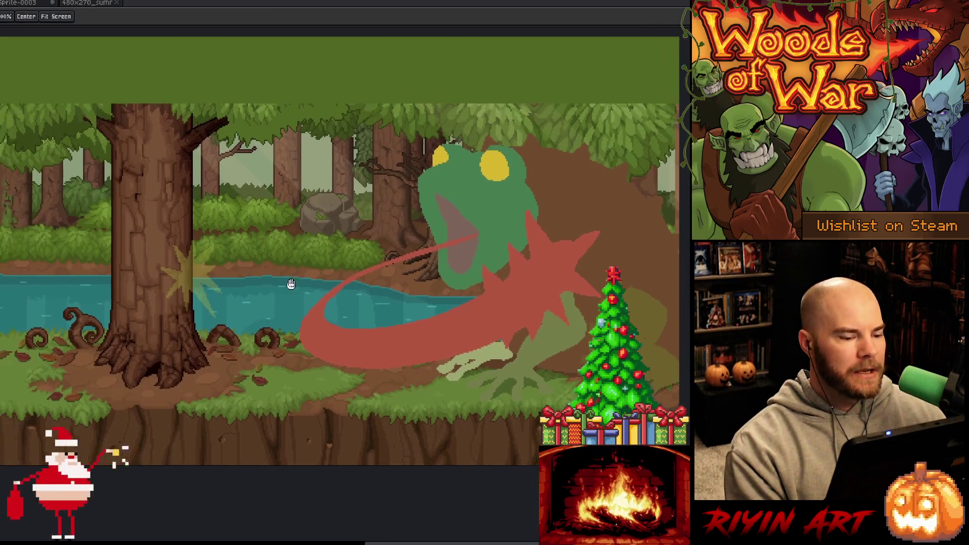
pyautogui.press('Tab')
pyautogui.moveTo(289, 265)
pyautogui.mouseDown()
pyautogui.moveTo(344, 220)
pyautogui.moveTo(459, 234)
pyautogui.mouseUp()
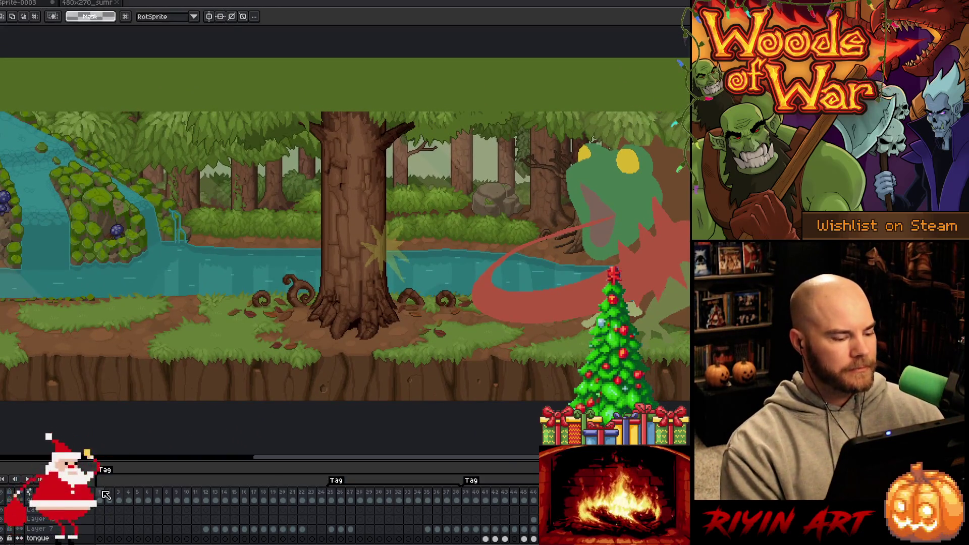
pyautogui.press('Return')
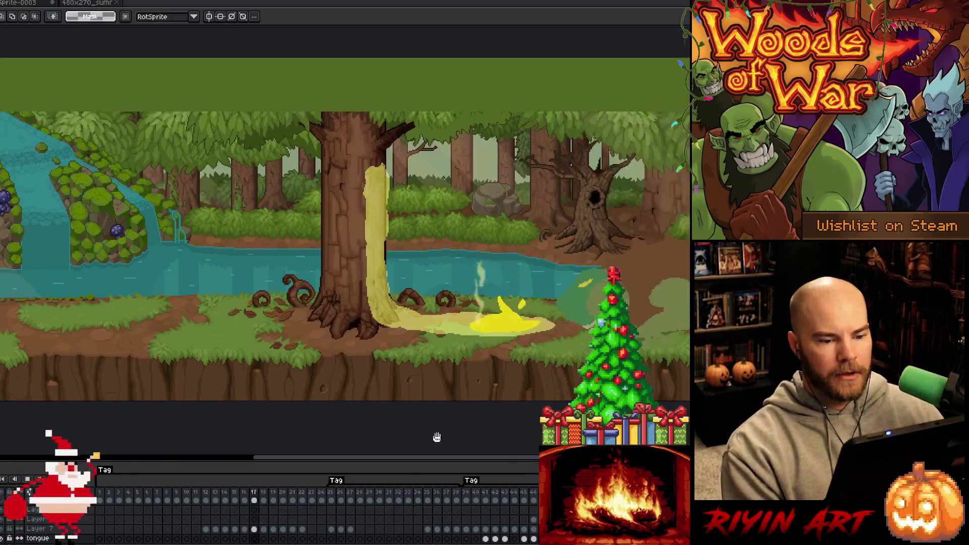
pyautogui.click(97, 4)
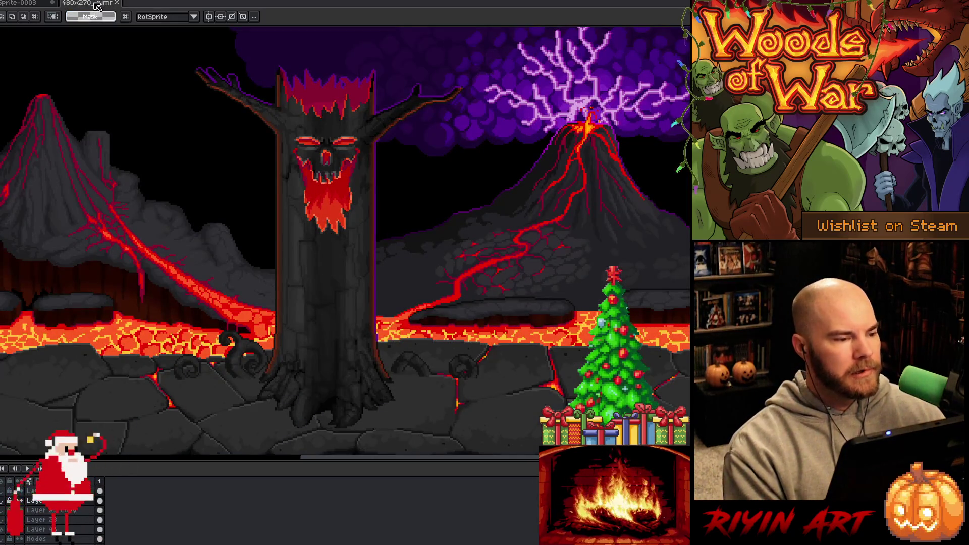
# Switch to the Sprite-0003 Warning dialog artwork, adjust the zoom, and shift it slightly left.
pyautogui.click(33, 5)
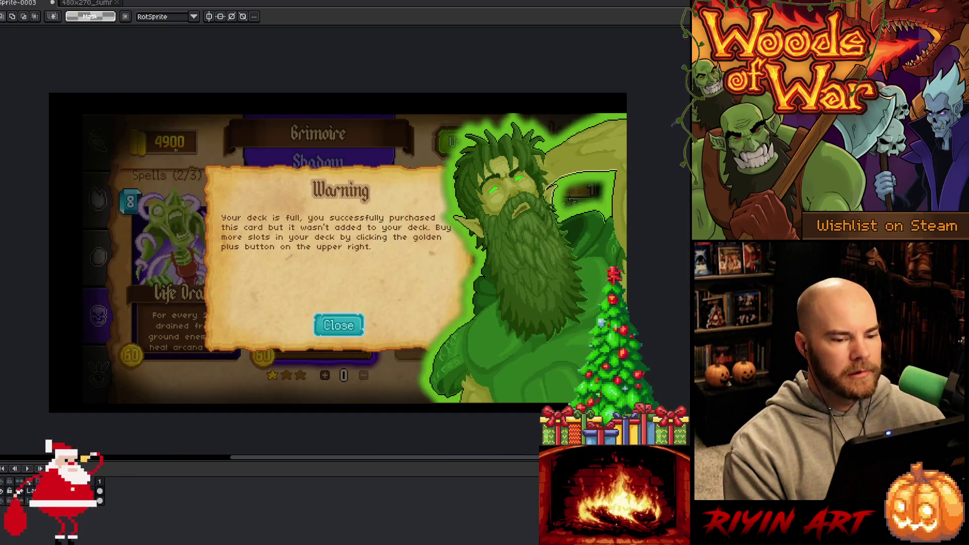
pyautogui.scroll(1, 458, 243)
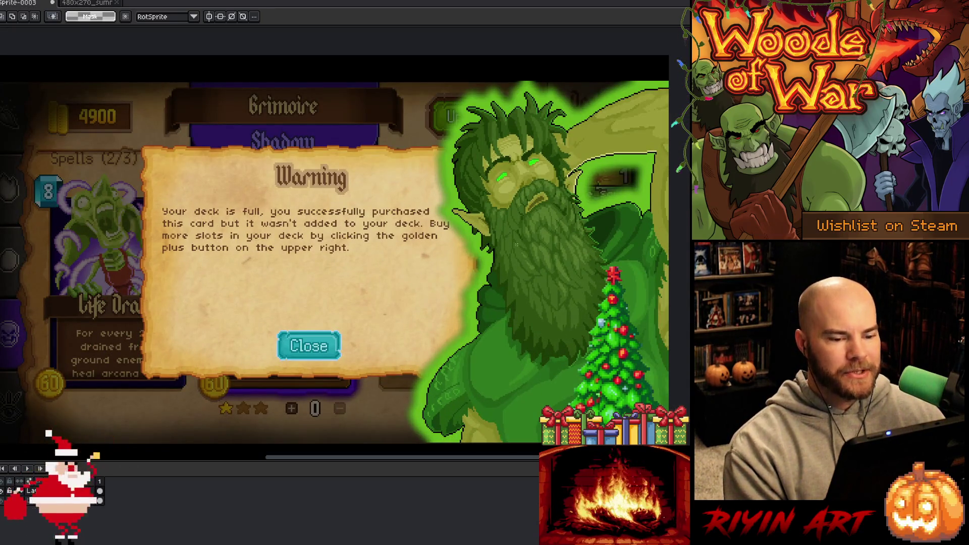
pyautogui.scroll(2, 538, 165)
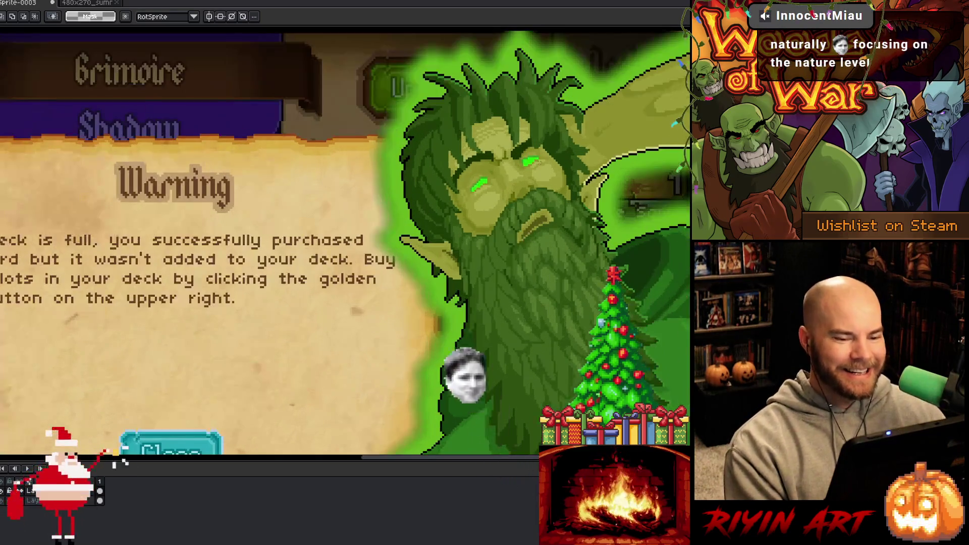
pyautogui.scroll(-3, 538, 164)
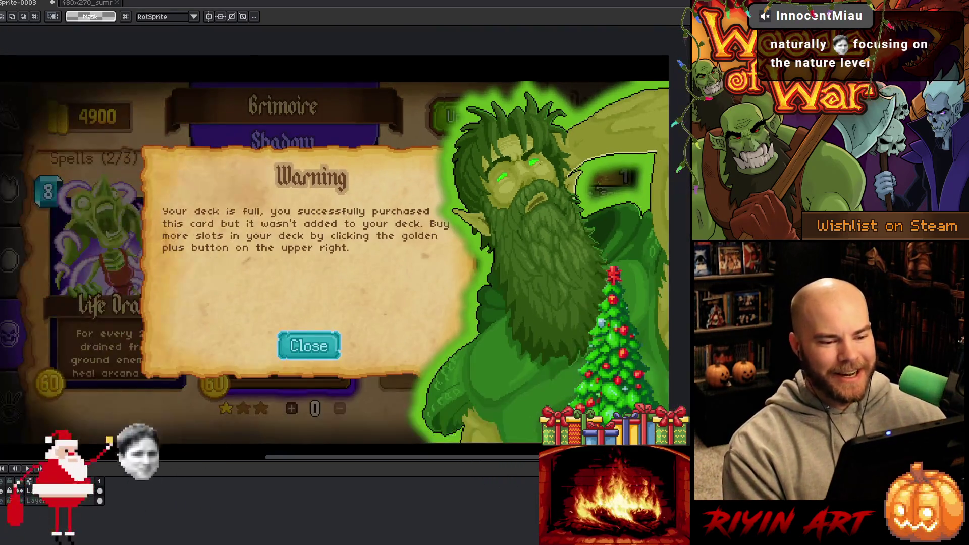
pyautogui.moveTo(517, 262)
pyautogui.mouseDown()
pyautogui.moveTo(463, 252)
pyautogui.moveTo(481, 258)
pyautogui.mouseUp()
pyautogui.press('space')
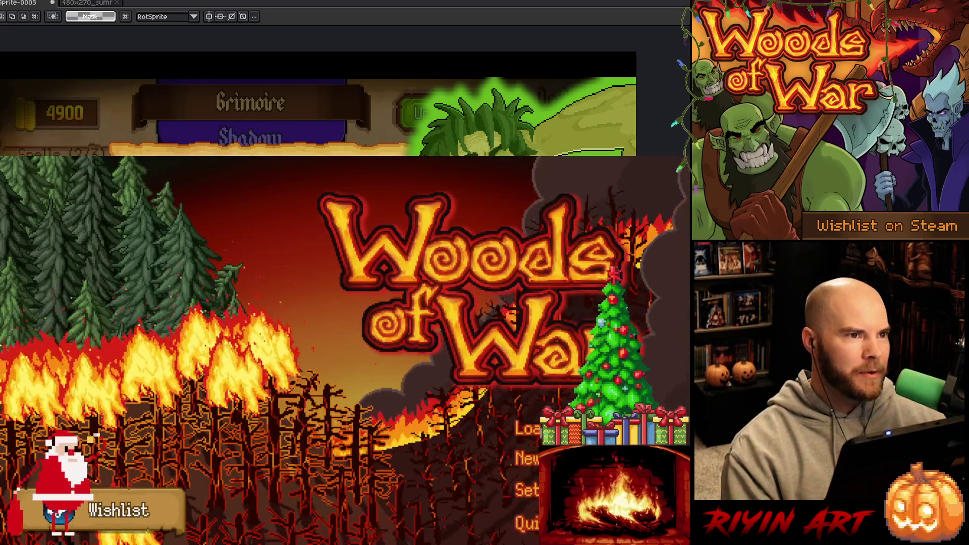
# Enter the game from the title screen, accept Run the Gauntlet, and head into battle.
pyautogui.click(516, 421)
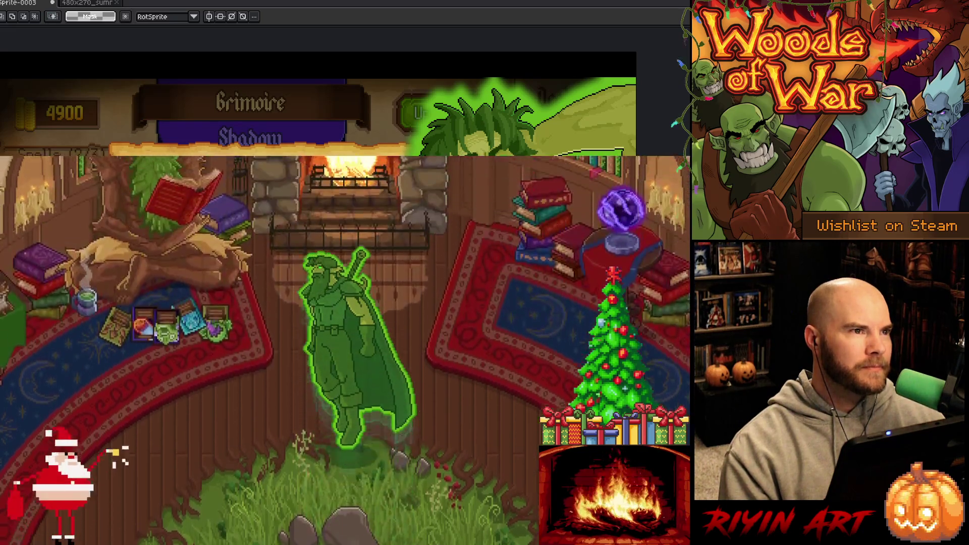
pyautogui.press('e')
pyautogui.press('Return')
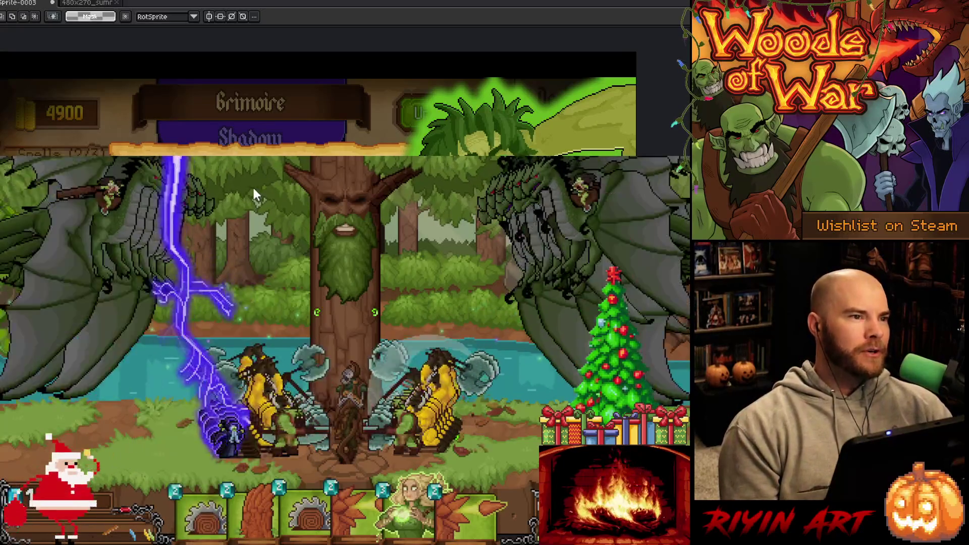
# Play Marian's Gift to summon Marian and cast Spike Slash onto the battlefield centre.
pyautogui.moveTo(420, 495)
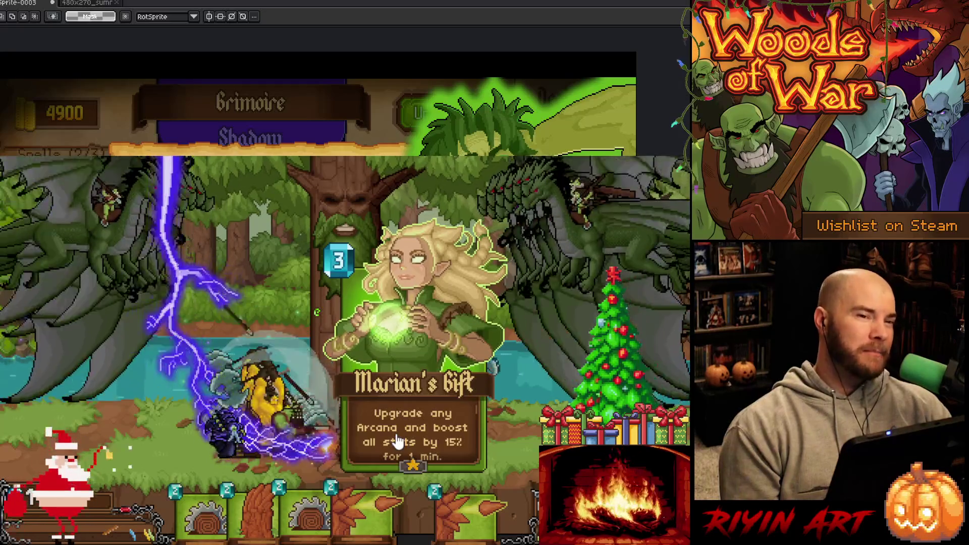
pyautogui.click(439, 442)
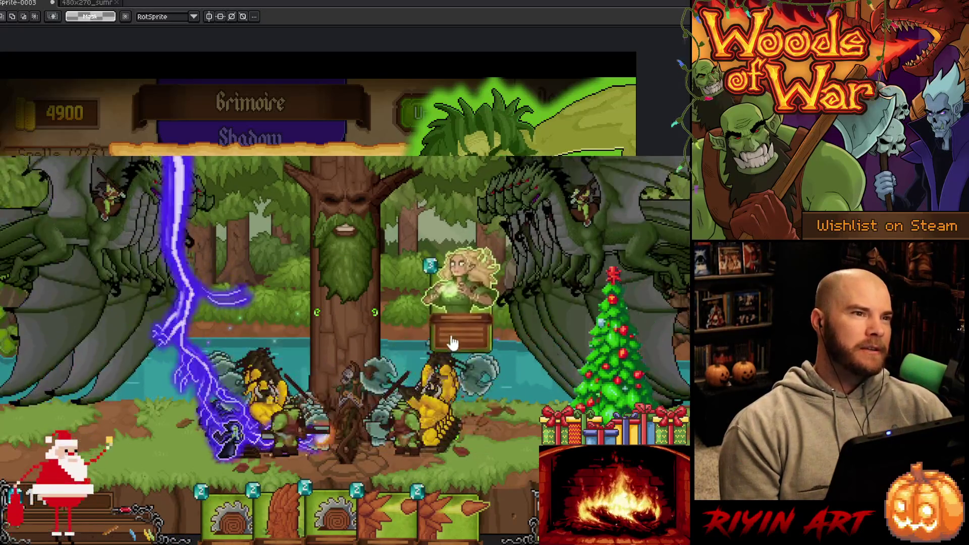
pyautogui.moveTo(404, 500)
pyautogui.mouseDown()
pyautogui.moveTo(407, 460)
pyautogui.moveTo(371, 339)
pyautogui.mouseUp()
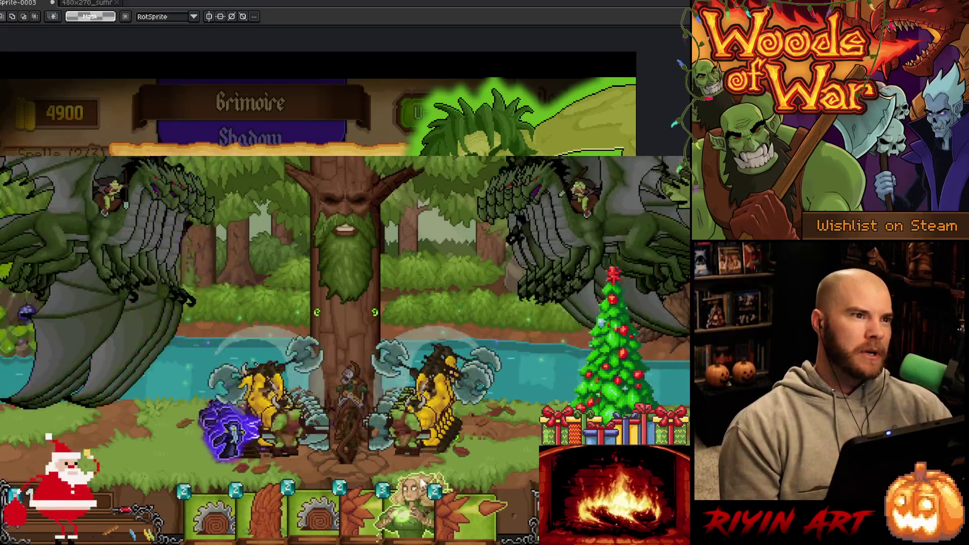
# Play four Spike Shot cards onto the battlefield.
pyautogui.moveTo(399, 472)
pyautogui.moveTo(398, 472)
pyautogui.mouseDown()
pyautogui.moveTo(373, 427)
pyautogui.moveTo(368, 324)
pyautogui.moveTo(382, 337)
pyautogui.moveTo(429, 333)
pyautogui.moveTo(275, 330)
pyautogui.moveTo(384, 331)
pyautogui.moveTo(329, 327)
pyautogui.moveTo(356, 457)
pyautogui.moveTo(328, 339)
pyautogui.mouseUp()
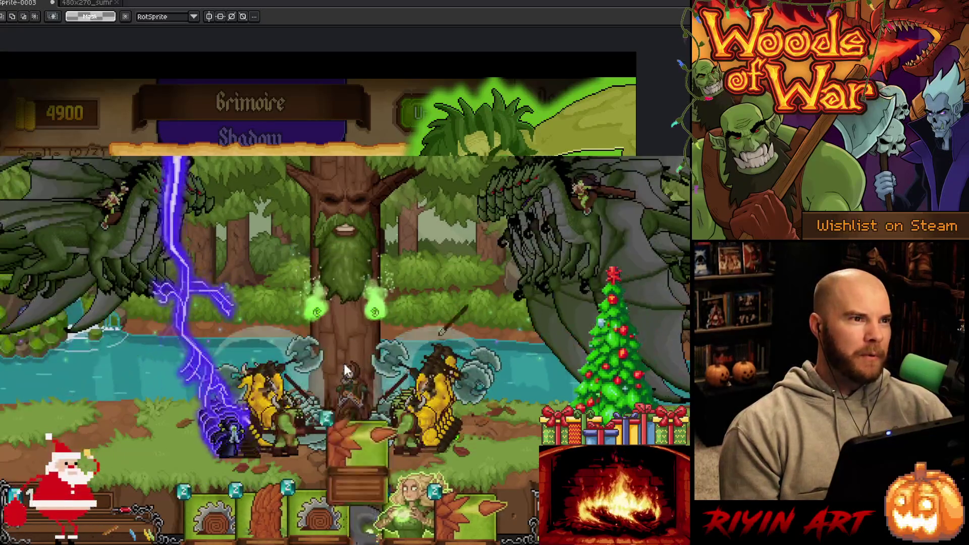
pyautogui.moveTo(411, 520)
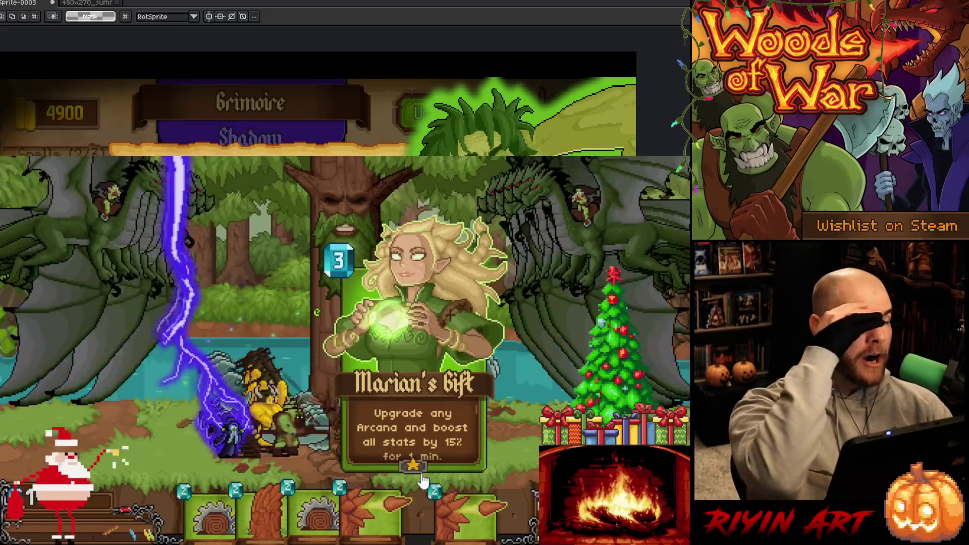
pyautogui.moveTo(454, 472)
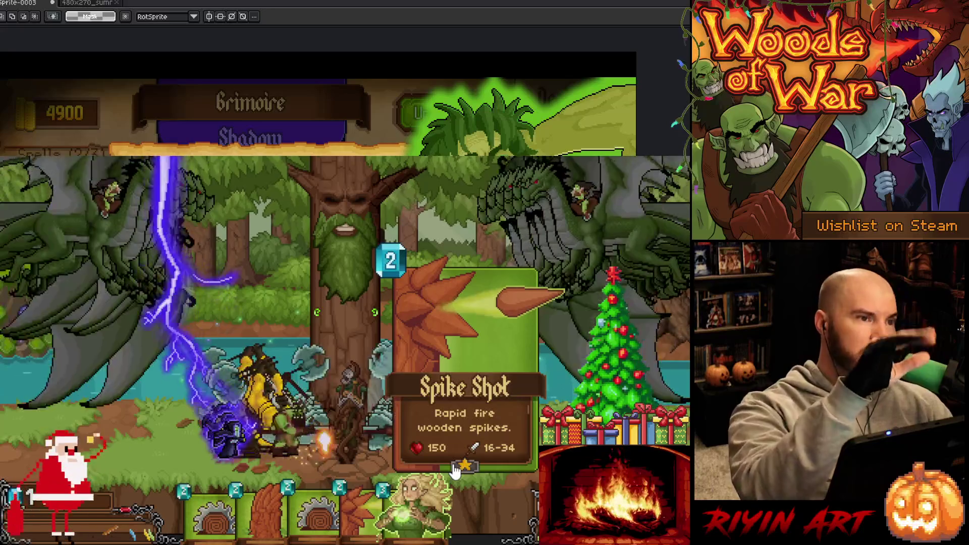
pyautogui.moveTo(454, 472)
pyautogui.mouseDown()
pyautogui.moveTo(412, 354)
pyautogui.moveTo(499, 372)
pyautogui.mouseUp()
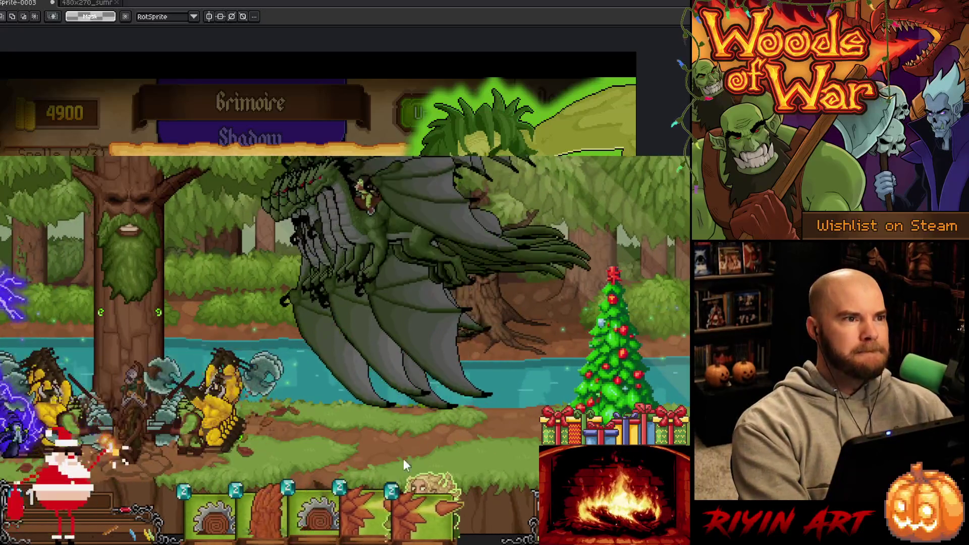
pyautogui.moveTo(363, 510)
pyautogui.mouseDown()
pyautogui.moveTo(296, 413)
pyautogui.moveTo(340, 396)
pyautogui.moveTo(272, 404)
pyautogui.mouseUp()
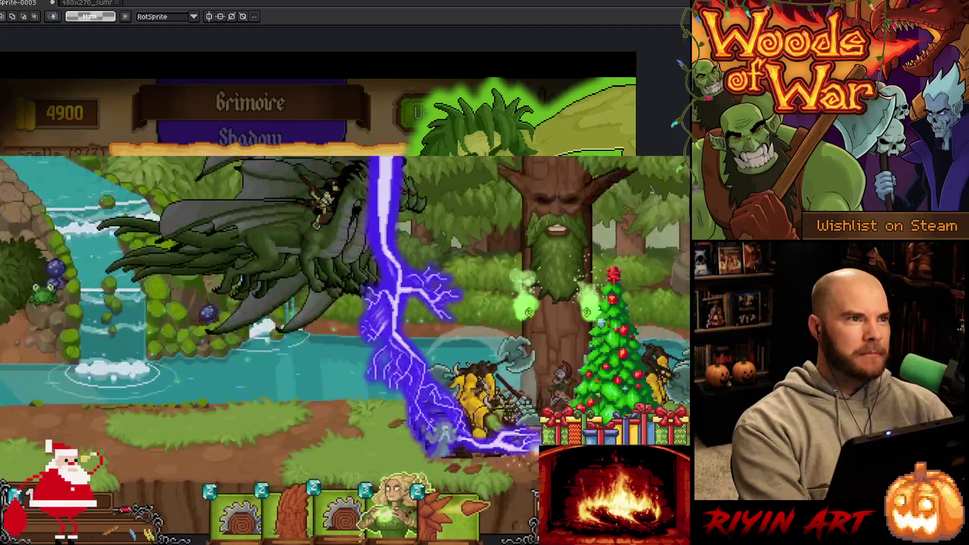
pyautogui.moveTo(334, 493)
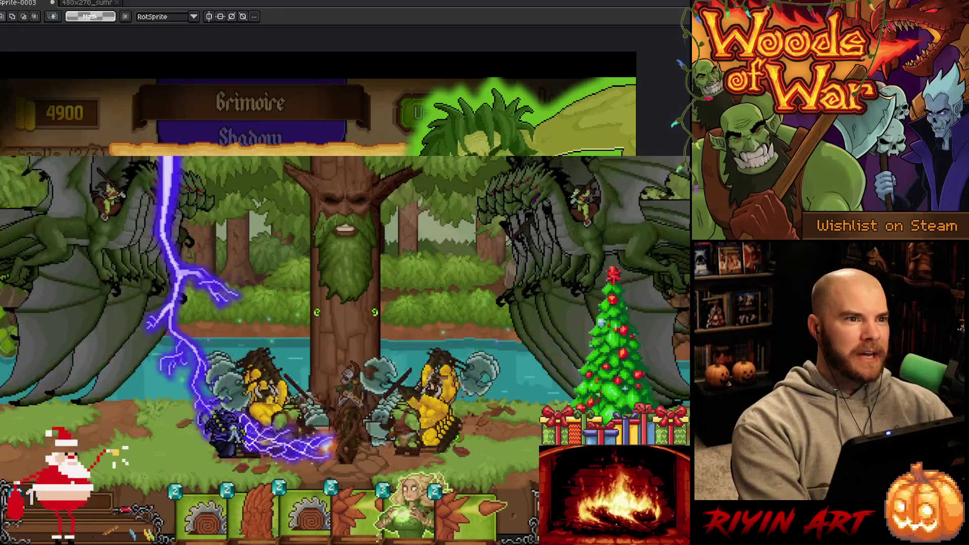
pyautogui.moveTo(376, 508)
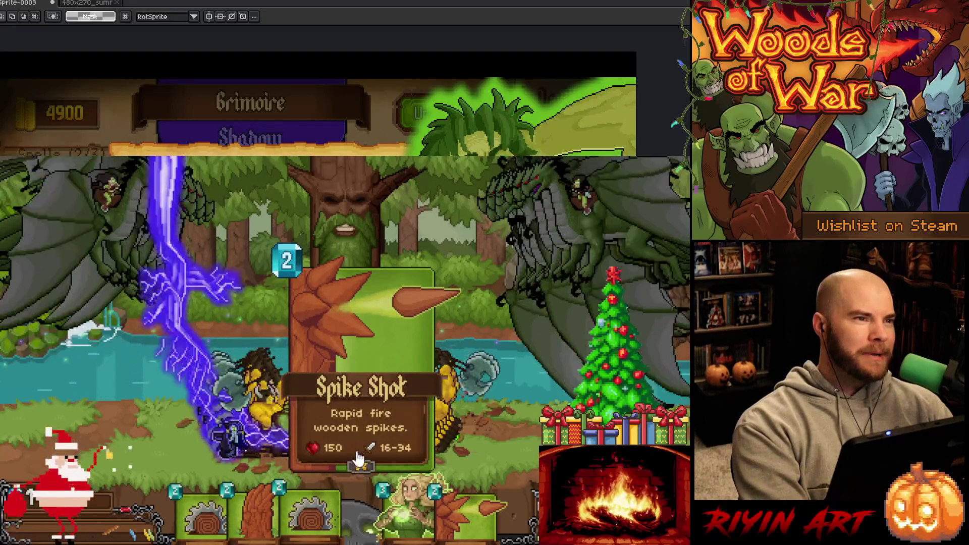
pyautogui.moveTo(358, 459)
pyautogui.mouseDown()
pyautogui.moveTo(393, 427)
pyautogui.moveTo(356, 384)
pyautogui.moveTo(369, 390)
pyautogui.mouseUp()
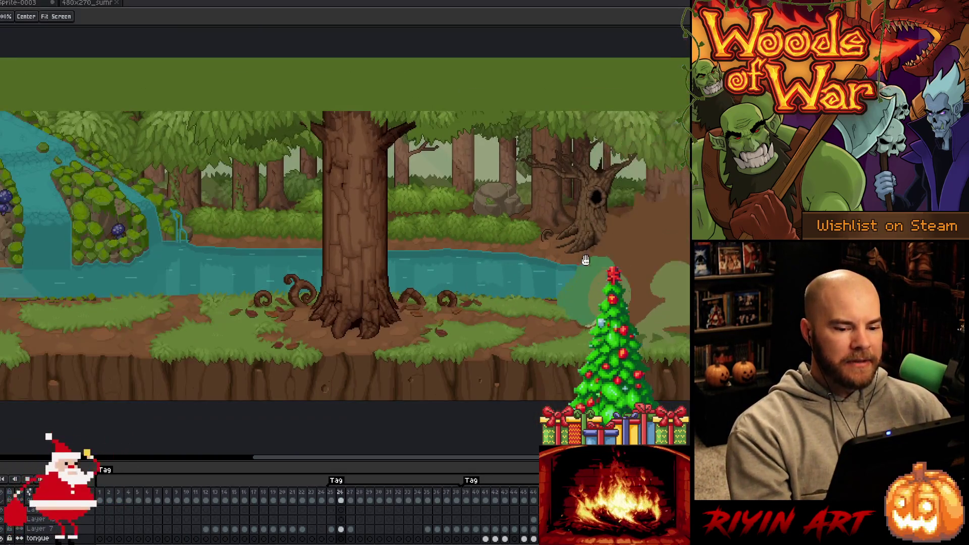
# Bring the forest scene's right side into view, then bring up the Open file dialog.
pyautogui.moveTo(581, 260); pyautogui.dragTo(379, 271)
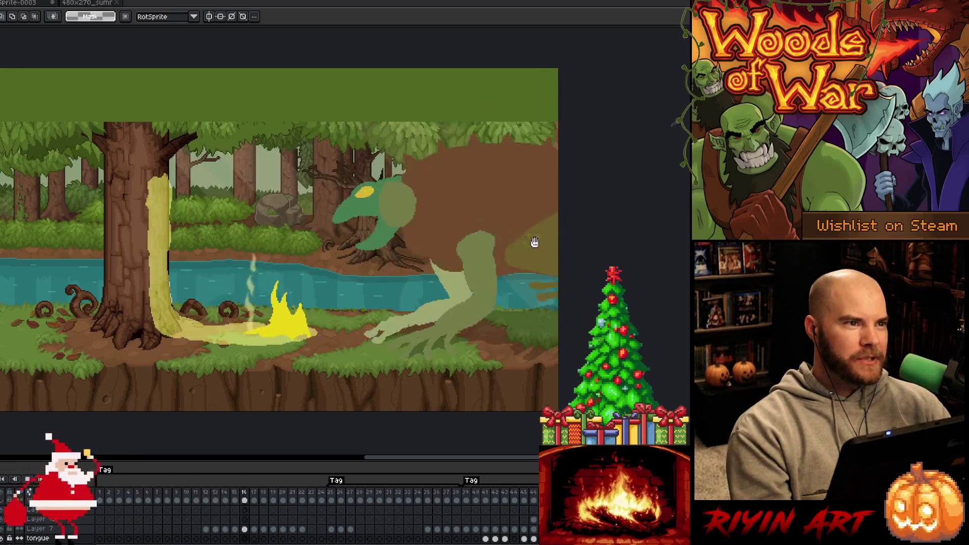
pyautogui.scroll(1, 471, 234)
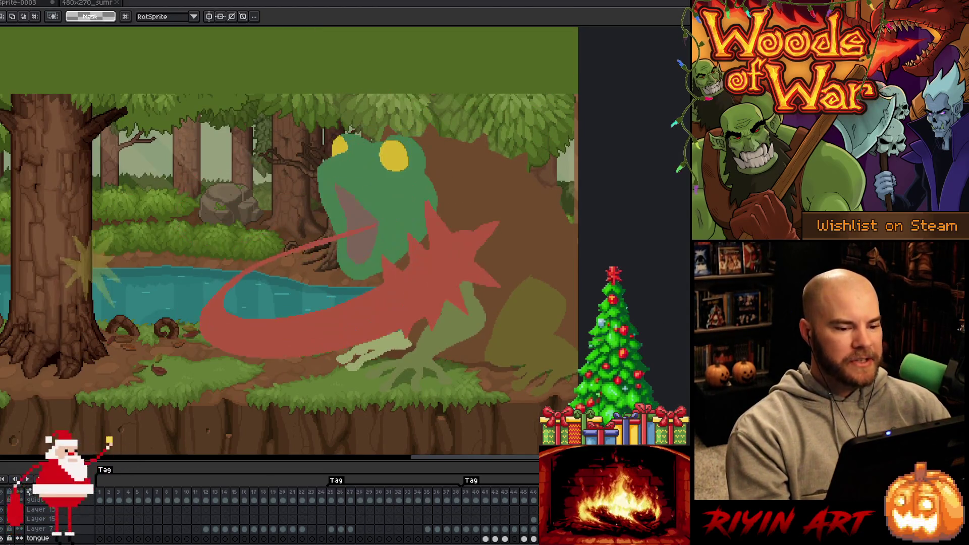
pyautogui.hotkey('ctrl', 'o')
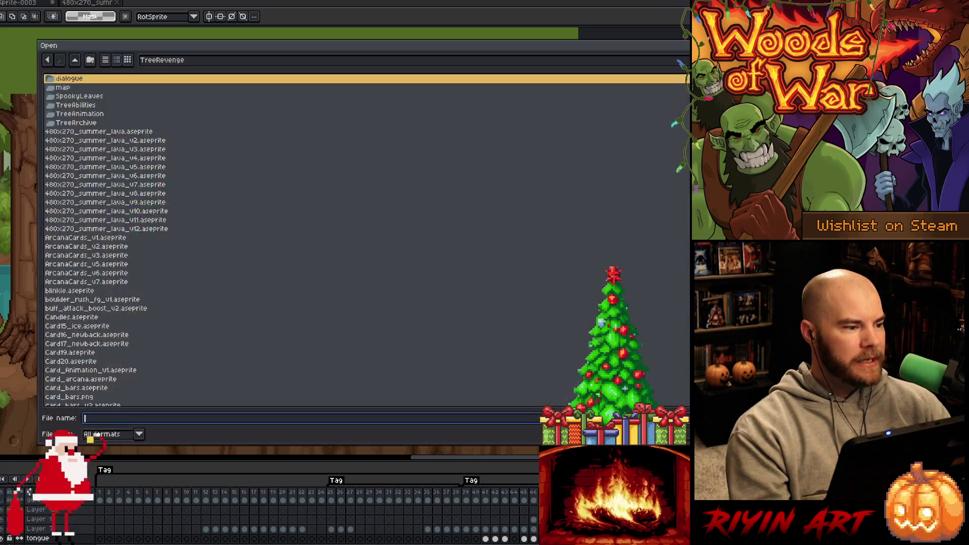
# Jump to 'dr' in the file list and open dragon_fire_boss_v4.aseprite.
pyautogui.scroll(-4, 181, 271)
pyautogui.scroll(-2, 178, 271)
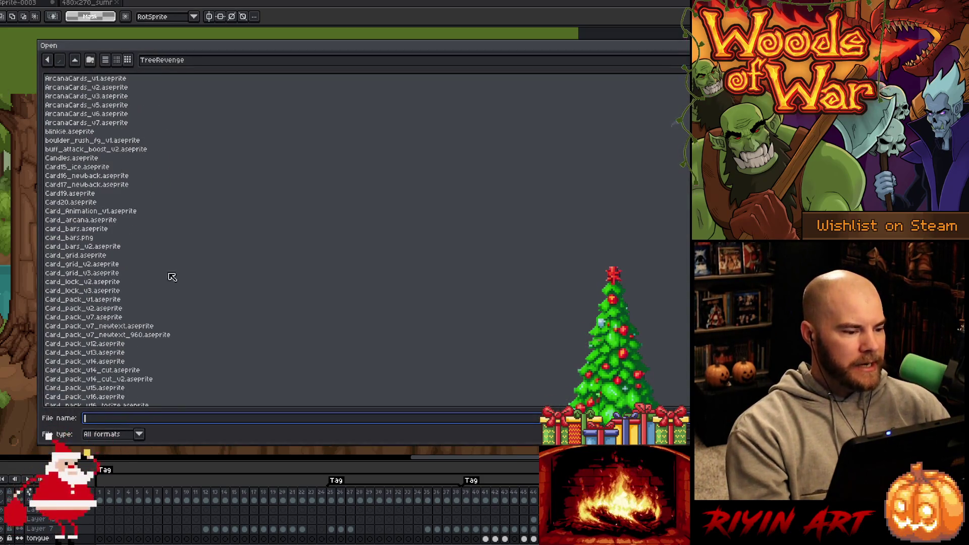
pyautogui.click(142, 285)
pyautogui.write('dragon_fire_boss_v1.aseprite')
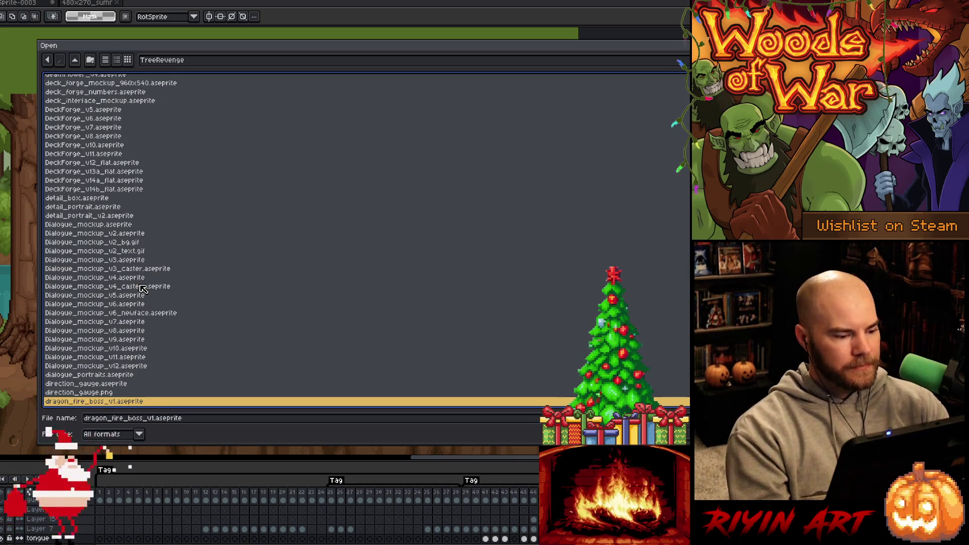
pyautogui.scroll(-4, 109, 403)
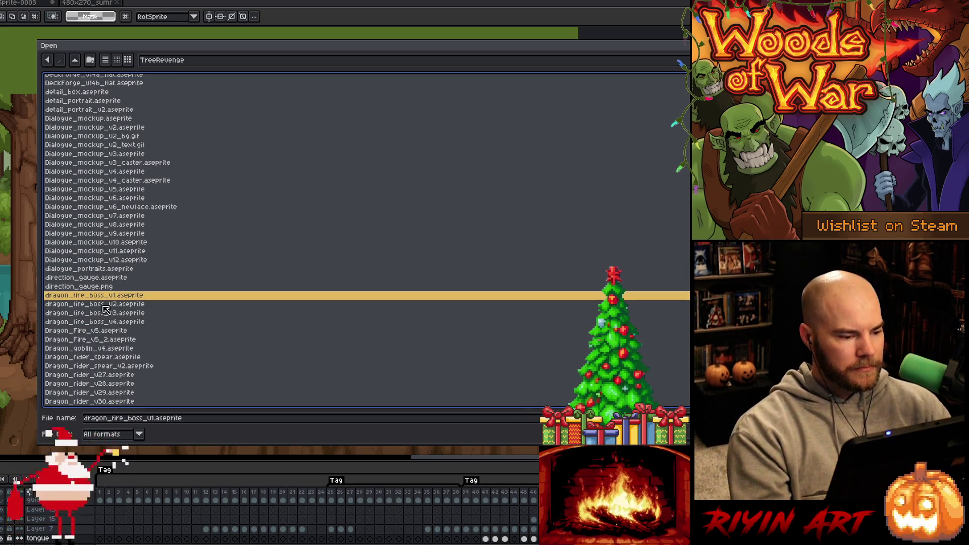
pyautogui.click(135, 323)
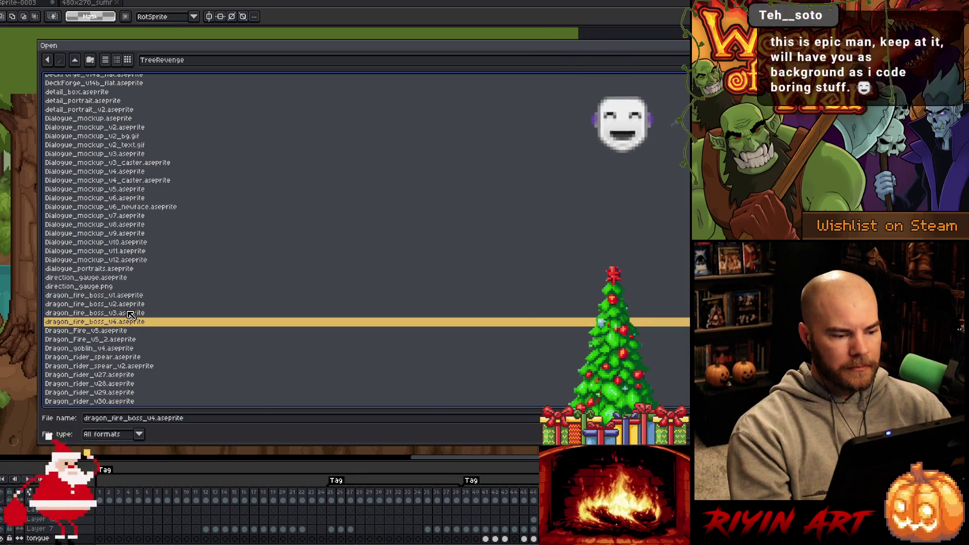
pyautogui.doubleClick(135, 323)
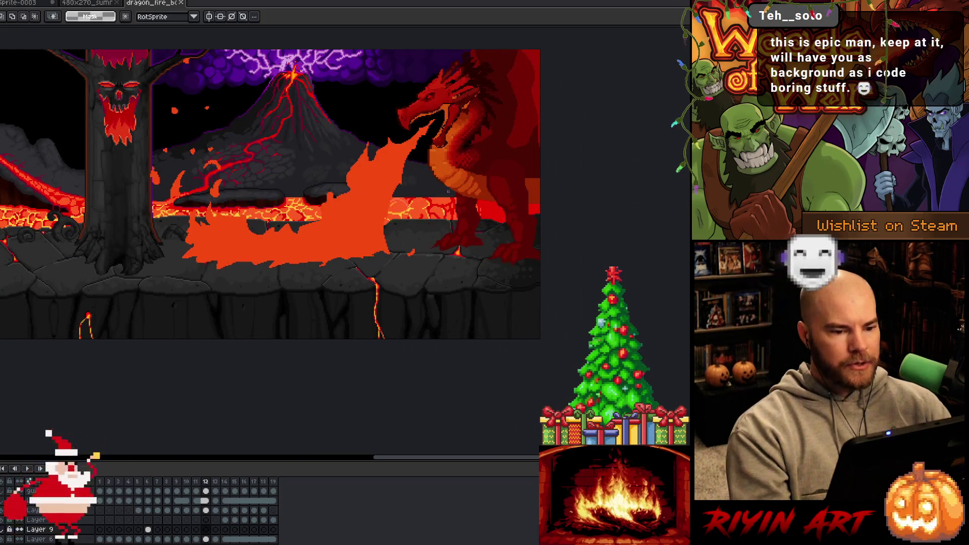
# Play the dragon fire-breath animation, shift the view, then return to the frog forest scene.
pyautogui.press('Return')
pyautogui.moveTo(44, 66); pyautogui.dragTo(115, 142)
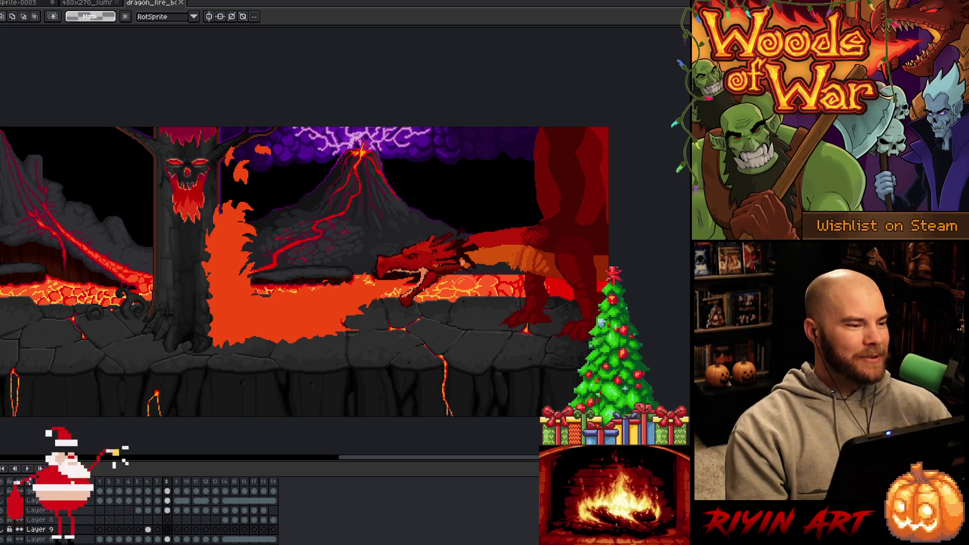
pyautogui.hotkey('ctrl', 'shift', 'Tab')
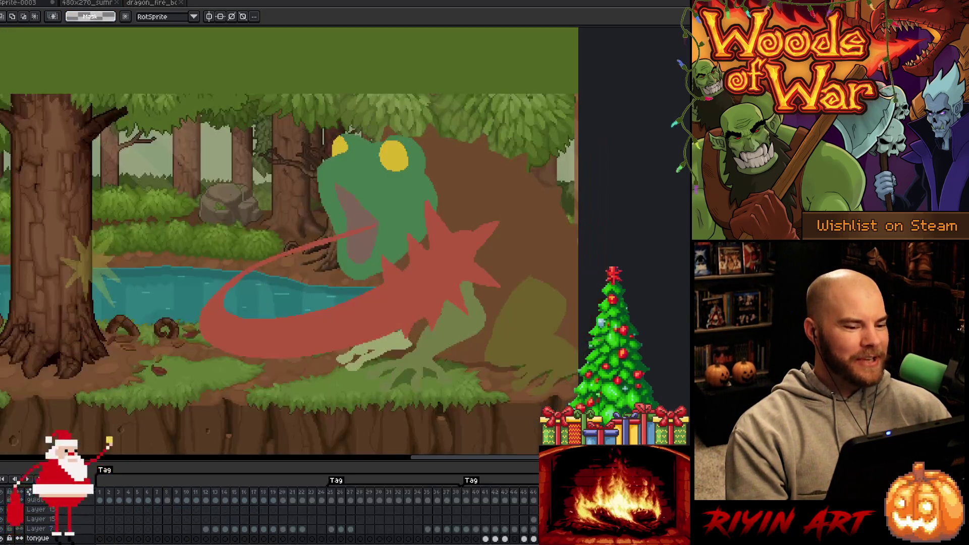
# Show frame 1 of the forest scene and pan to frame the finished green toad.
pyautogui.click(105, 488)
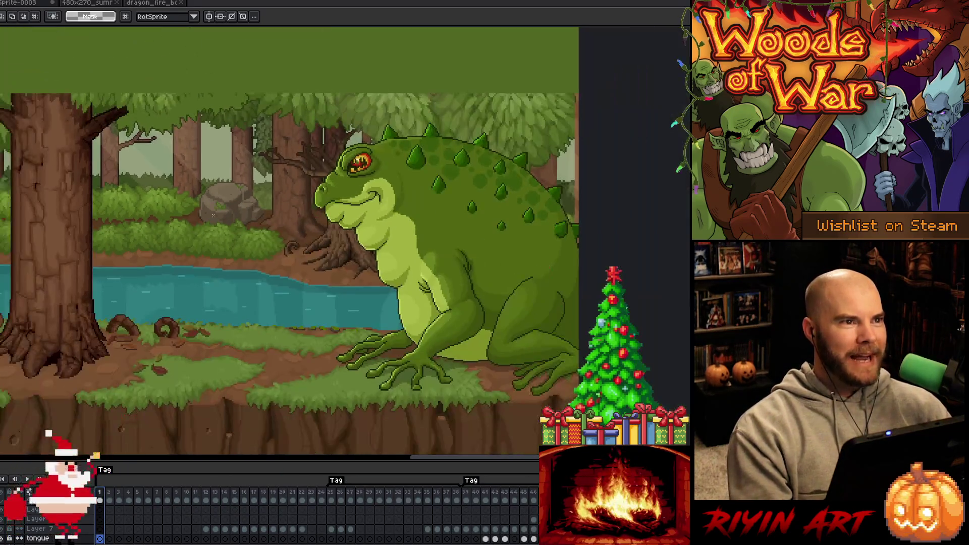
pyautogui.moveTo(148, 265); pyautogui.dragTo(262, 245)
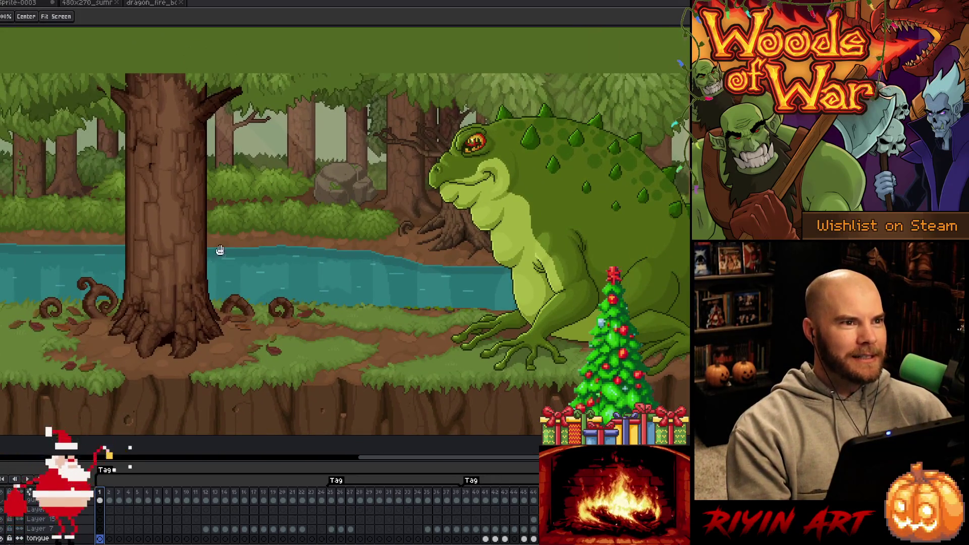
pyautogui.scroll(2, 290, 212)
pyautogui.scroll(-2, 309, 210)
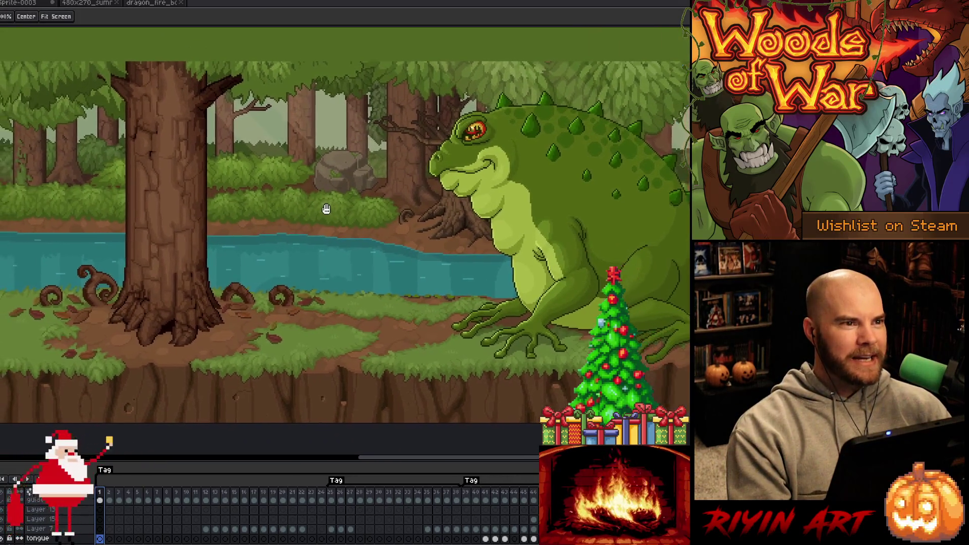
pyautogui.moveTo(326, 208); pyautogui.dragTo(327, 208)
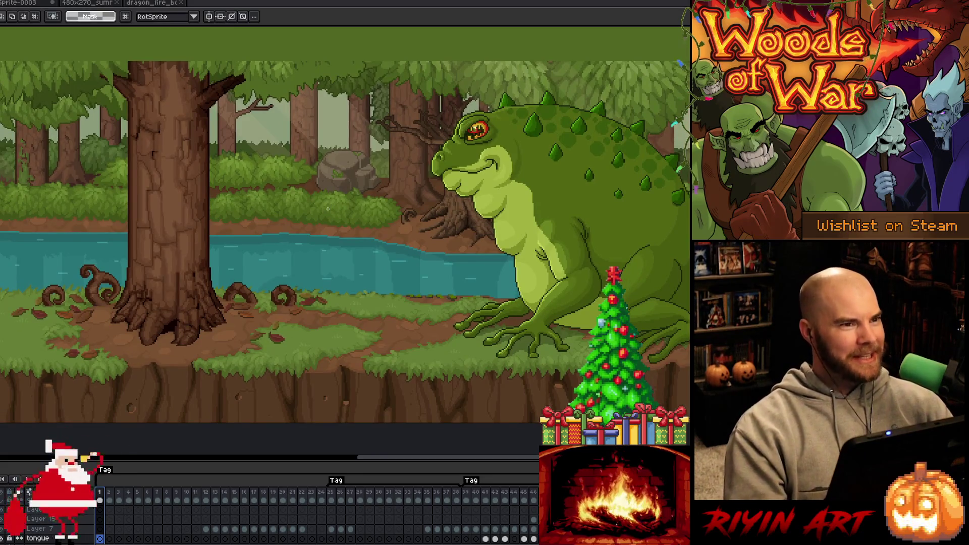